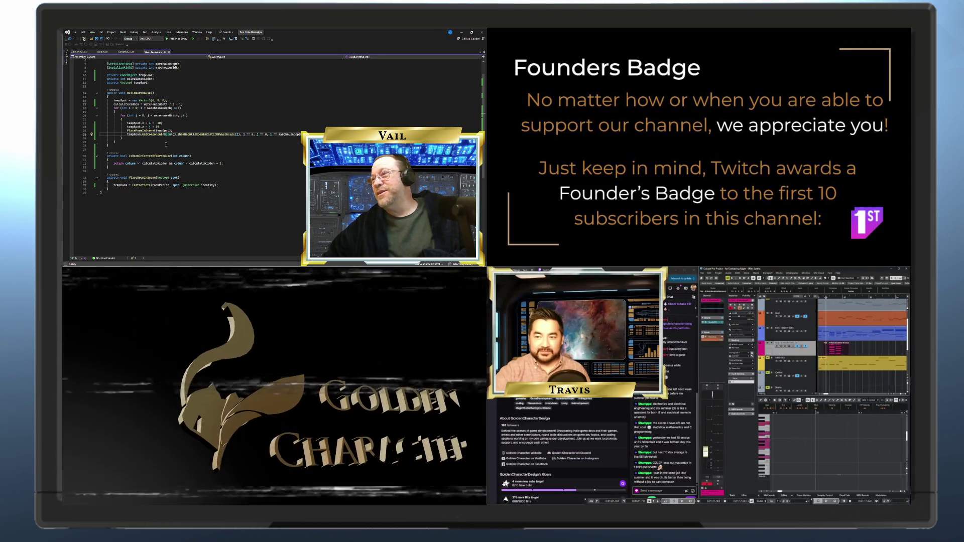
- Review the loop on lines 25–27 of Warehouse.cs, then open the Room.cs script
left_click(236, 141)
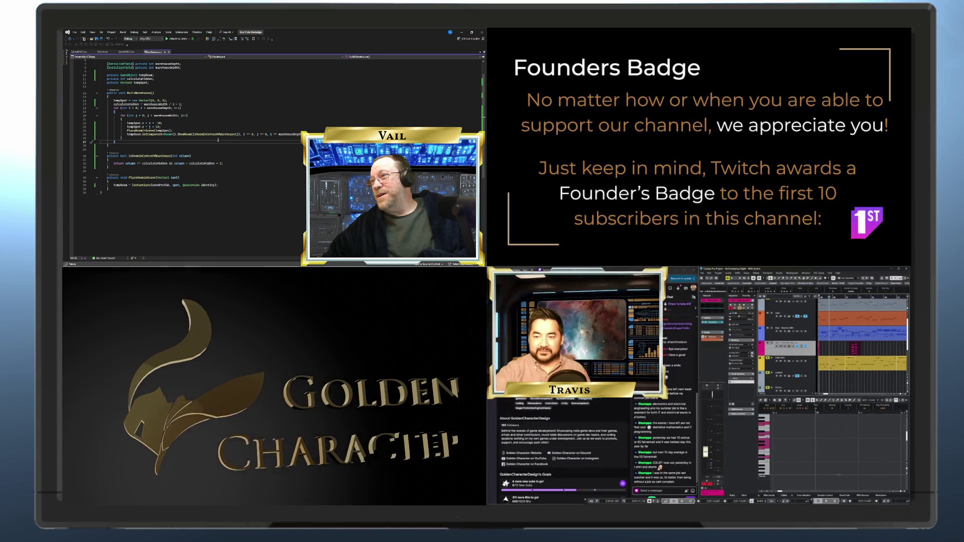
left_click(243, 135)
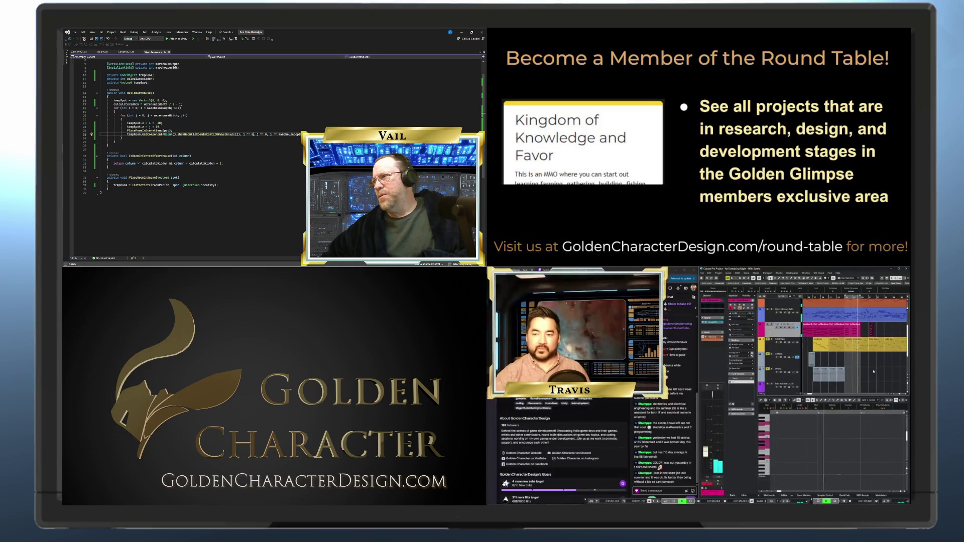
left_click(763, 495)
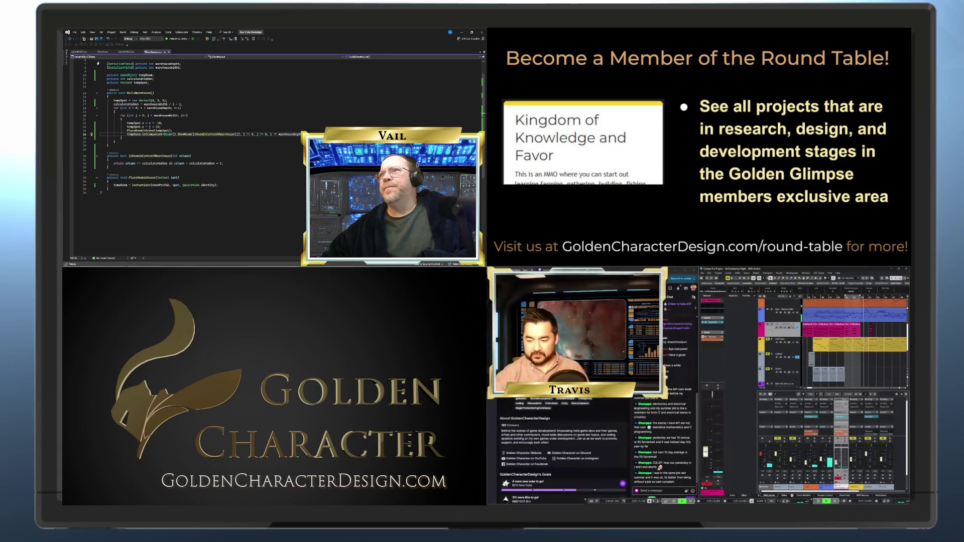
left_click(102, 52)
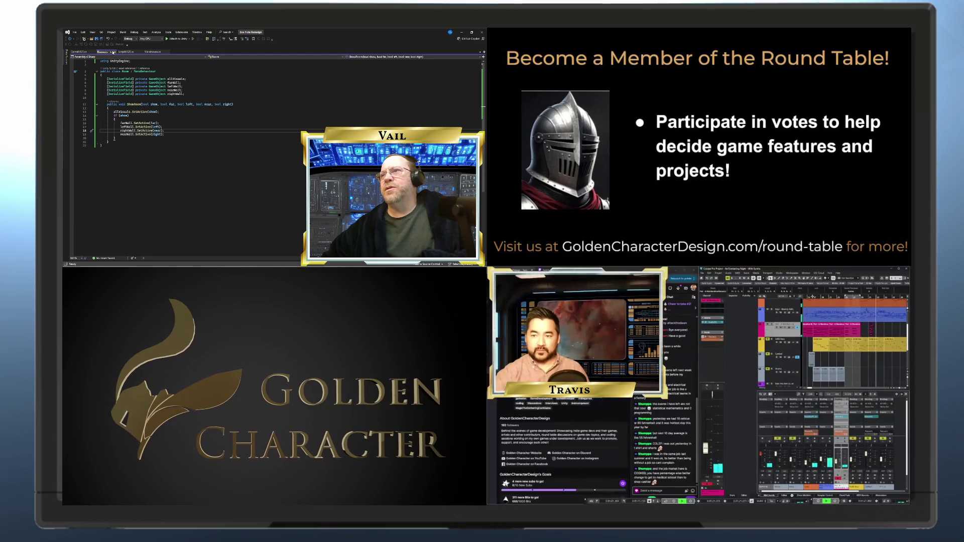
- Back in Unity's Scene view, open the Room prefab to show its walls and green frame
mouse_move(392, 265)
left_click(440, 261)
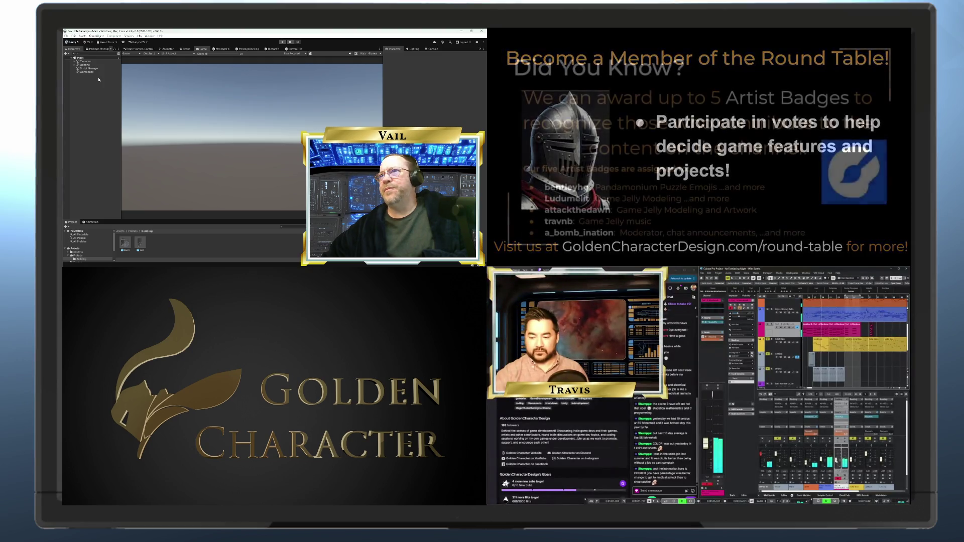
left_click(185, 50)
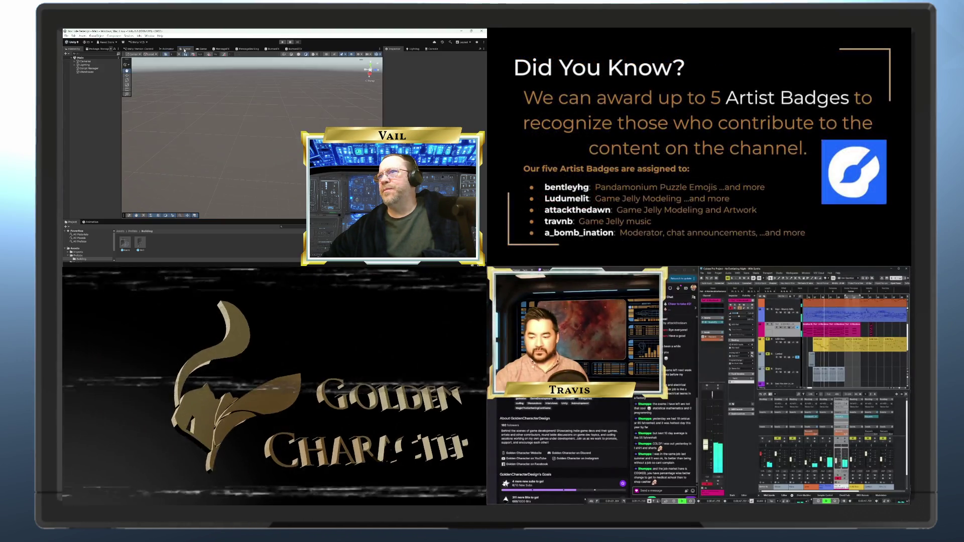
double_click(128, 246)
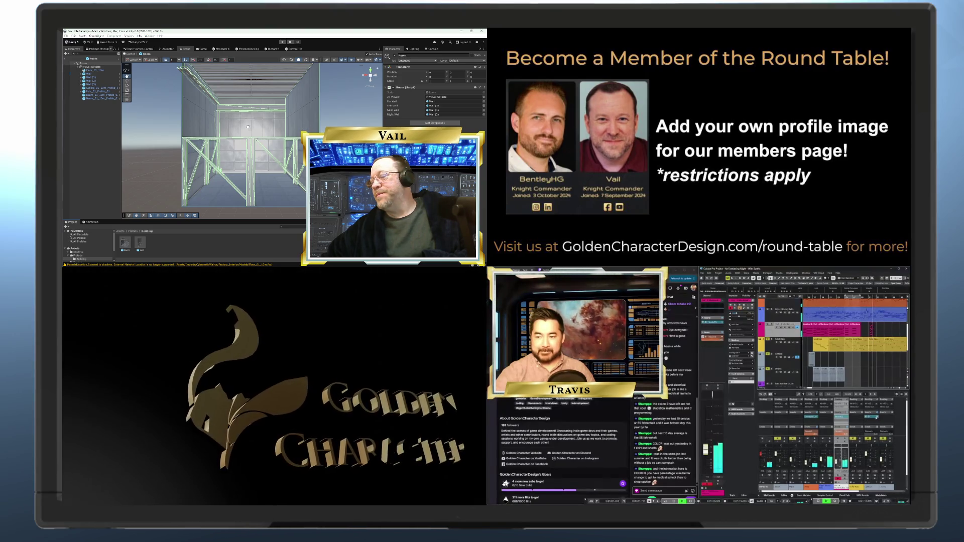
scroll(247, 127, "up", 5)
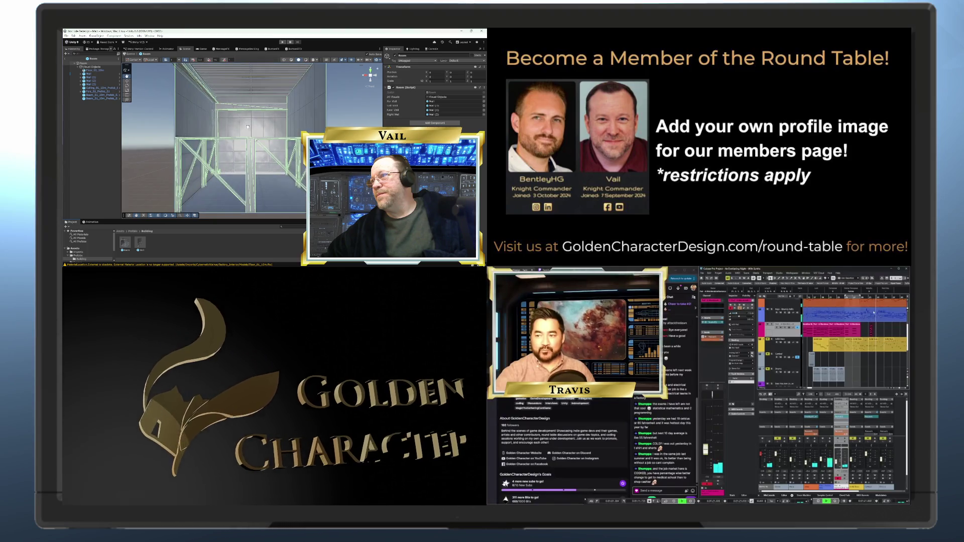
scroll(247, 127, "up", 3)
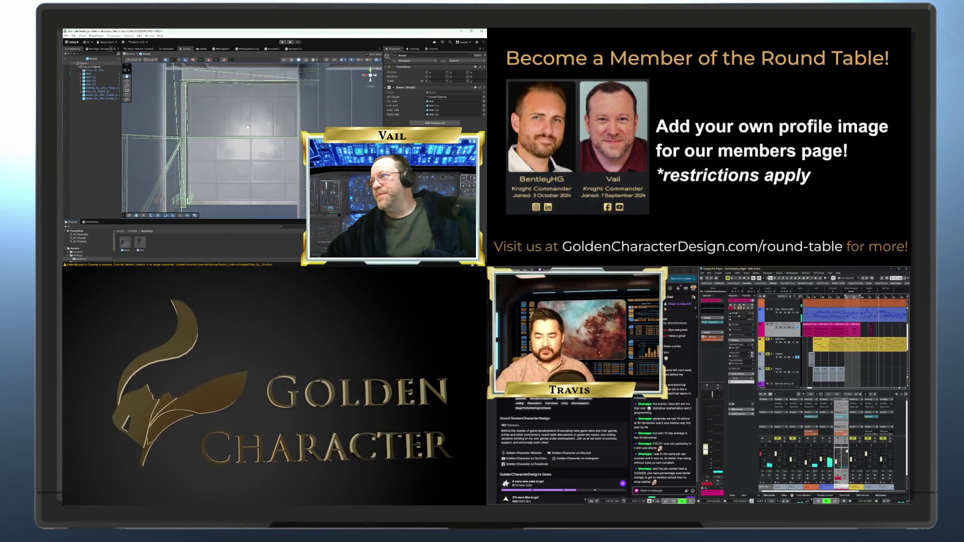
scroll(247, 126, "down", 5)
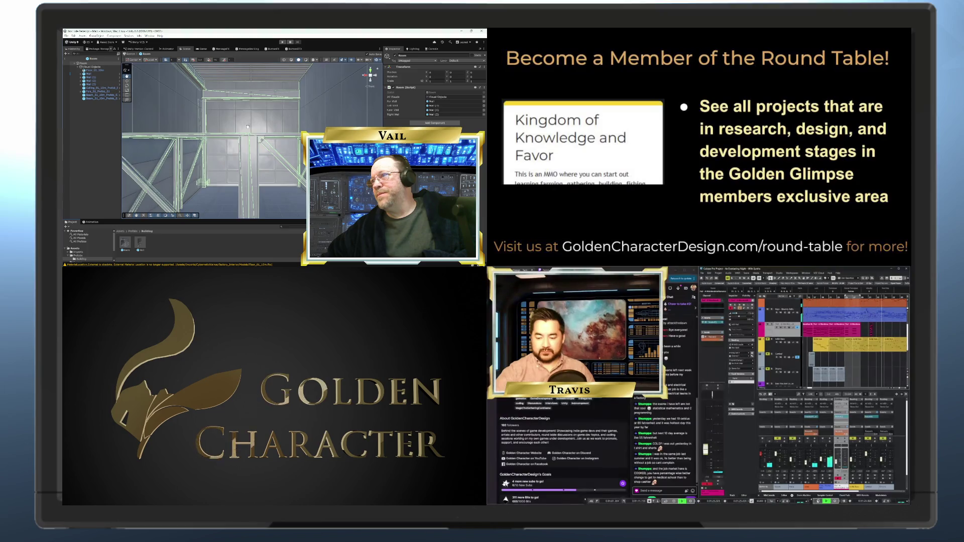
scroll(247, 126, "down", 2)
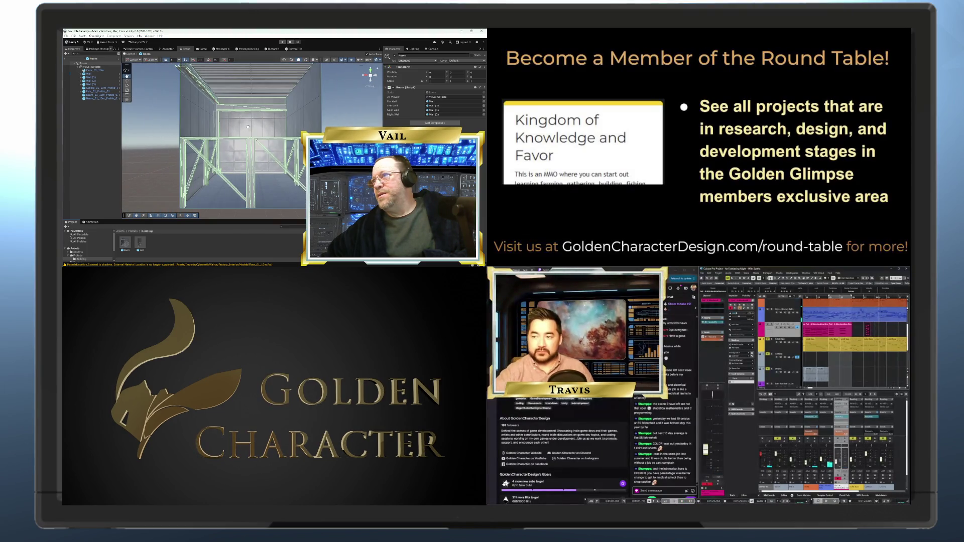
scroll(247, 126, "down", 2)
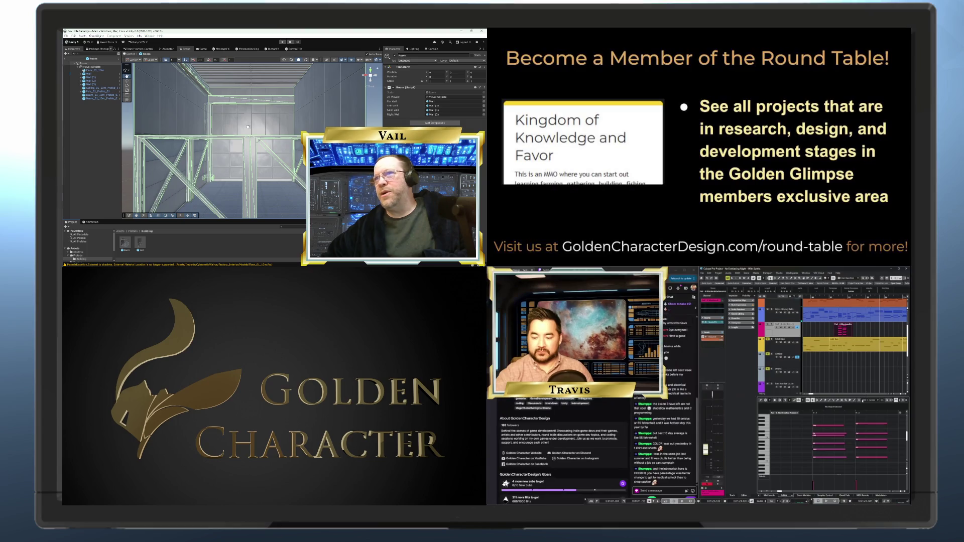
scroll(247, 126, "down", 2)
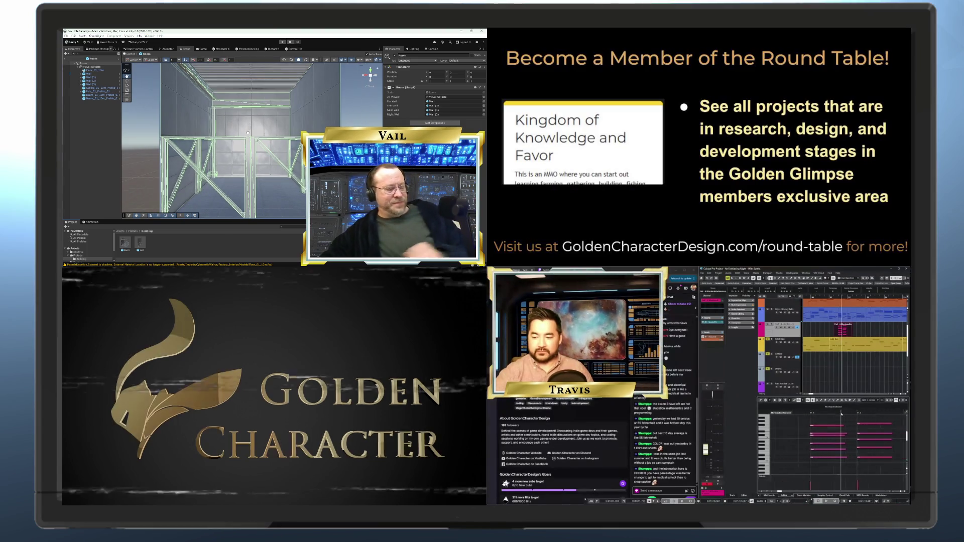
mouse_move(247, 133)
left_mouse_down()
mouse_move(177, 123)
mouse_move(237, 145)
mouse_move(237, 125)
left_mouse_up()
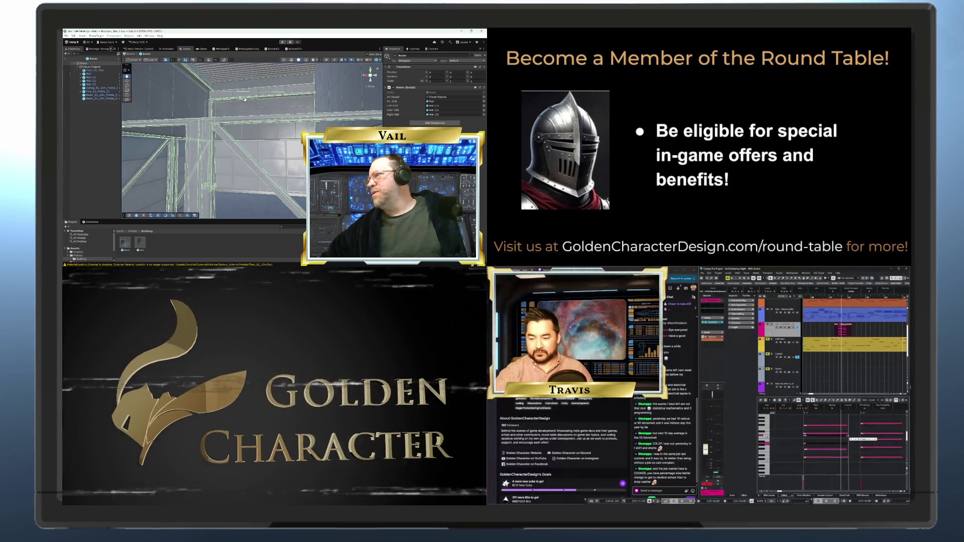
left_click(376, 77)
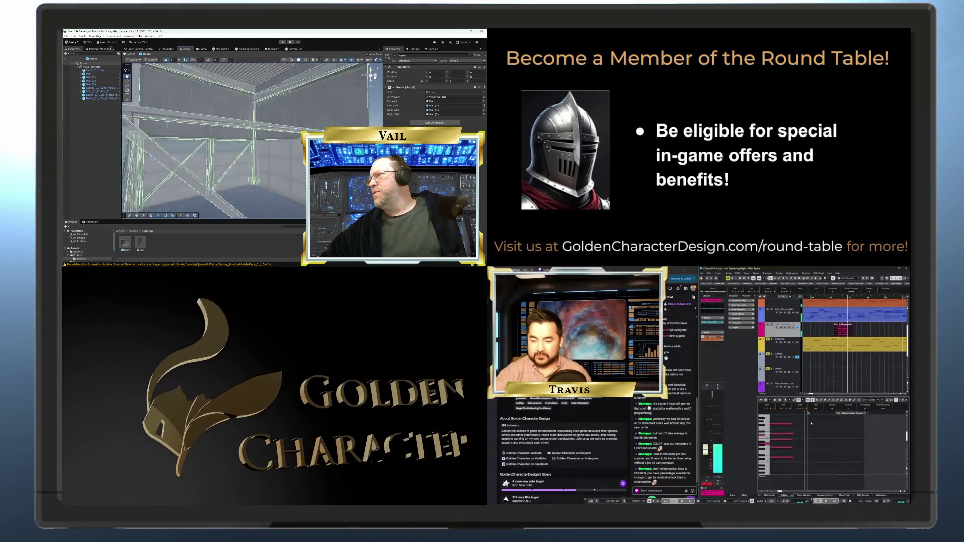
left_click_drag(375, 76, 247, 101)
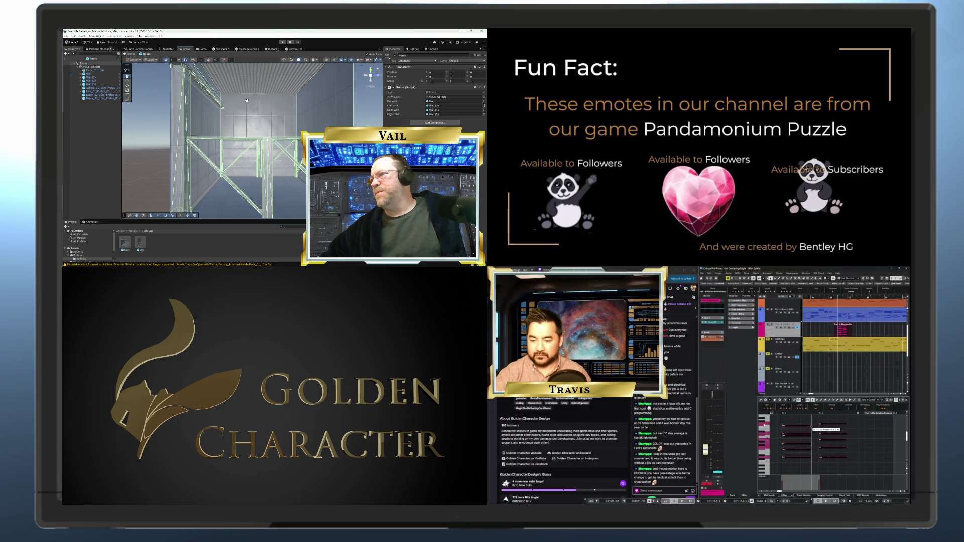
left_click(93, 75)
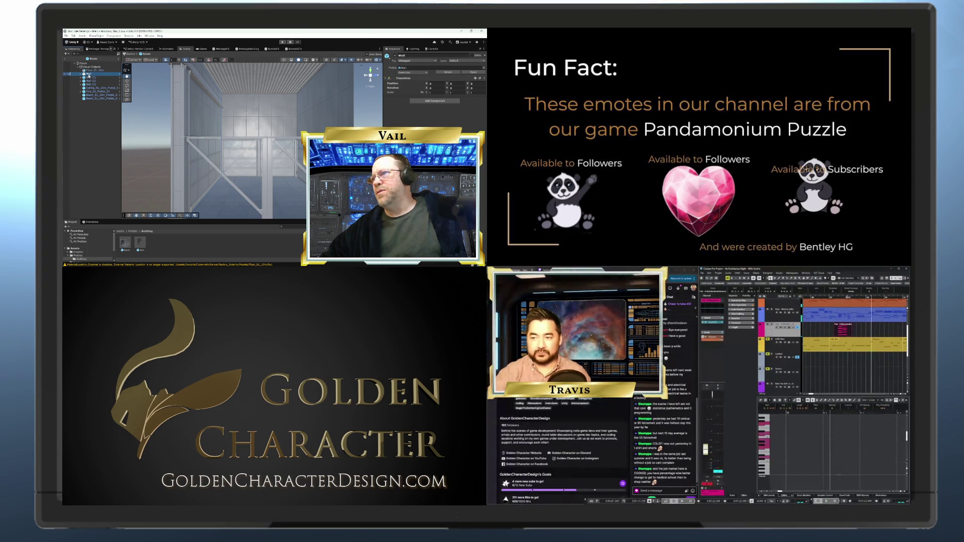
left_click(91, 78)
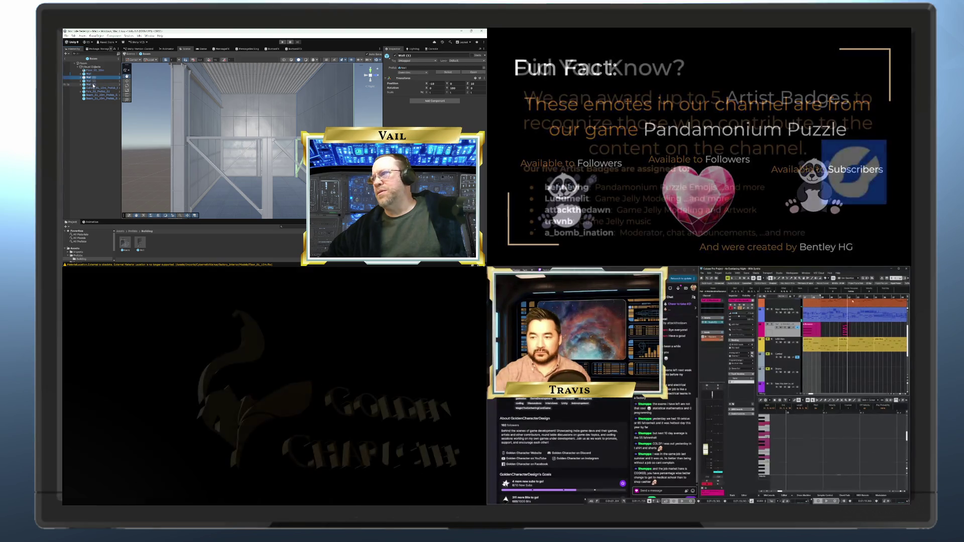
left_click(92, 85)
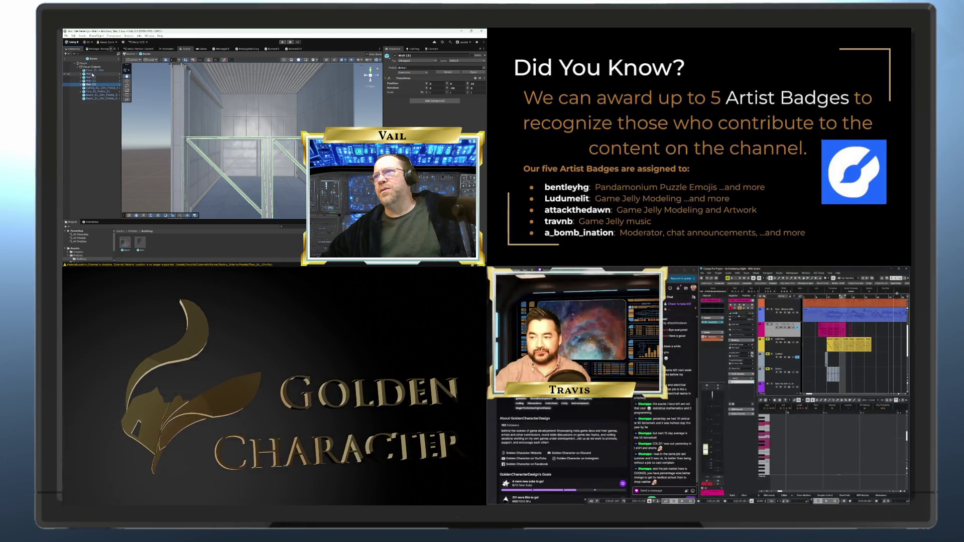
left_click(93, 74)
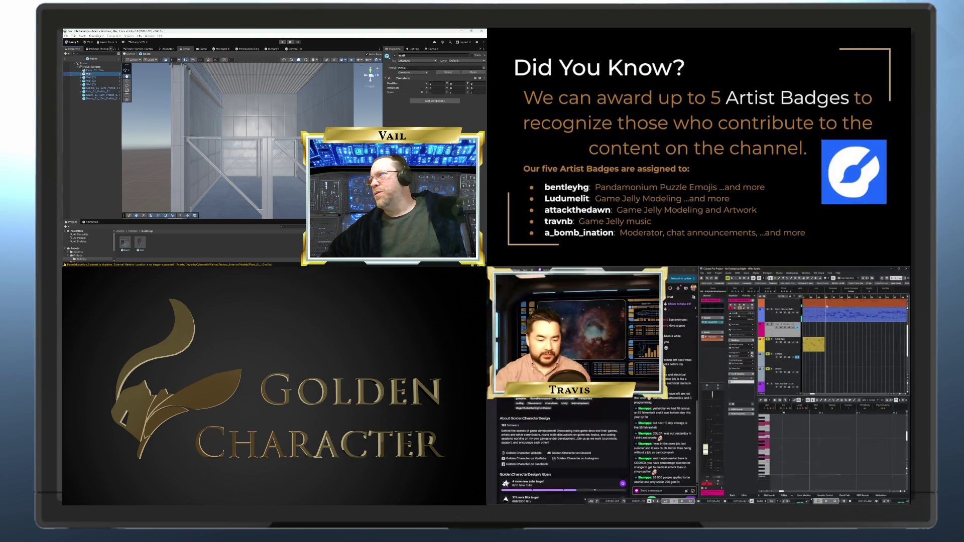
left_click(367, 76)
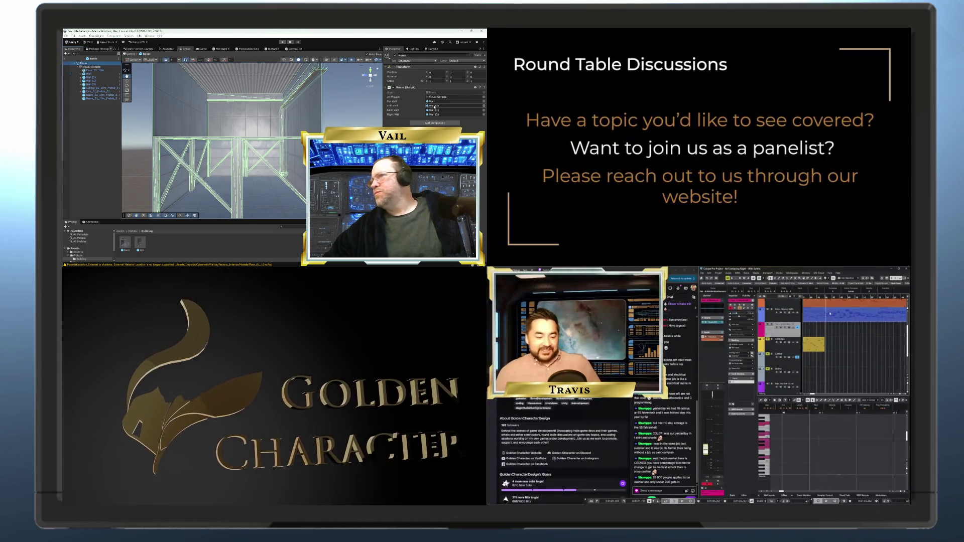
left_click(91, 74)
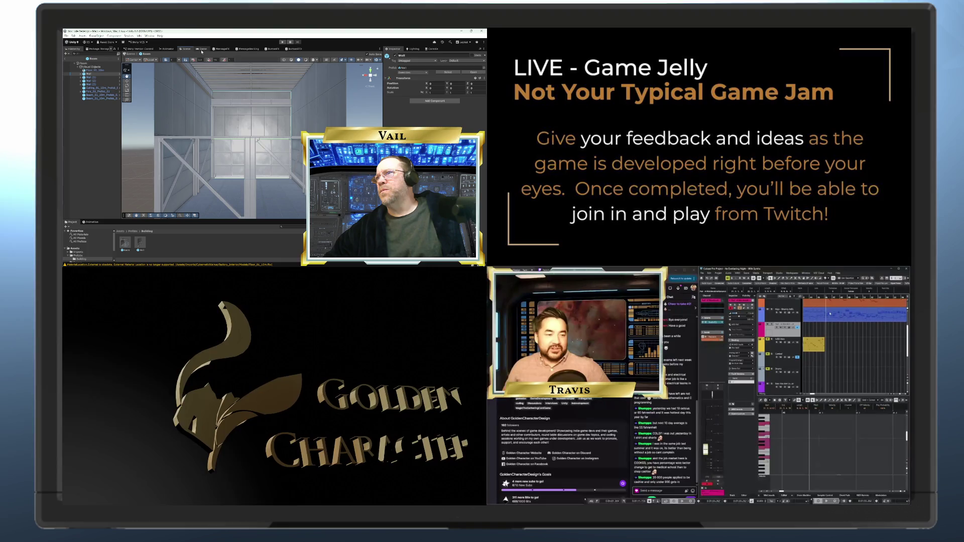
- Show the game camera's view and run the Room prefab in play mode
left_click(202, 49)
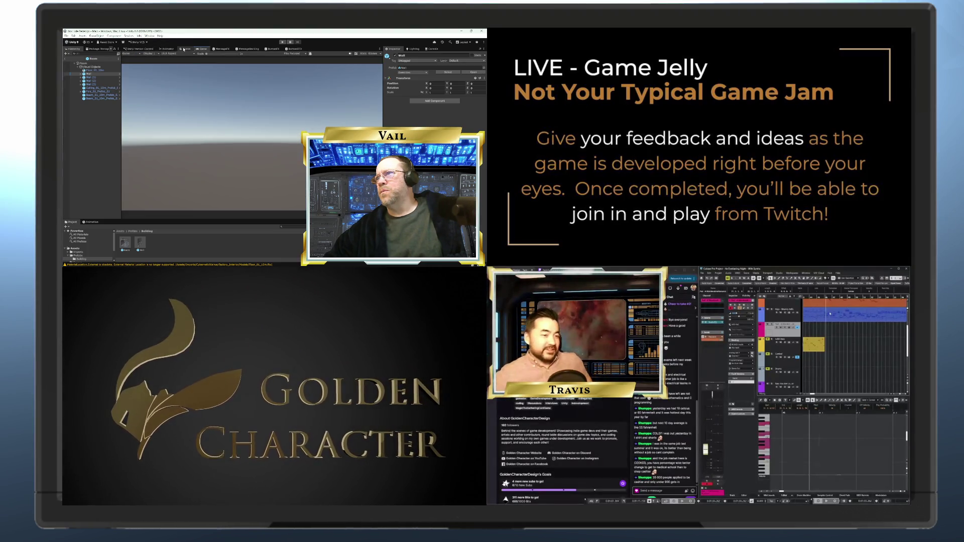
left_click(185, 49)
left_click(203, 50)
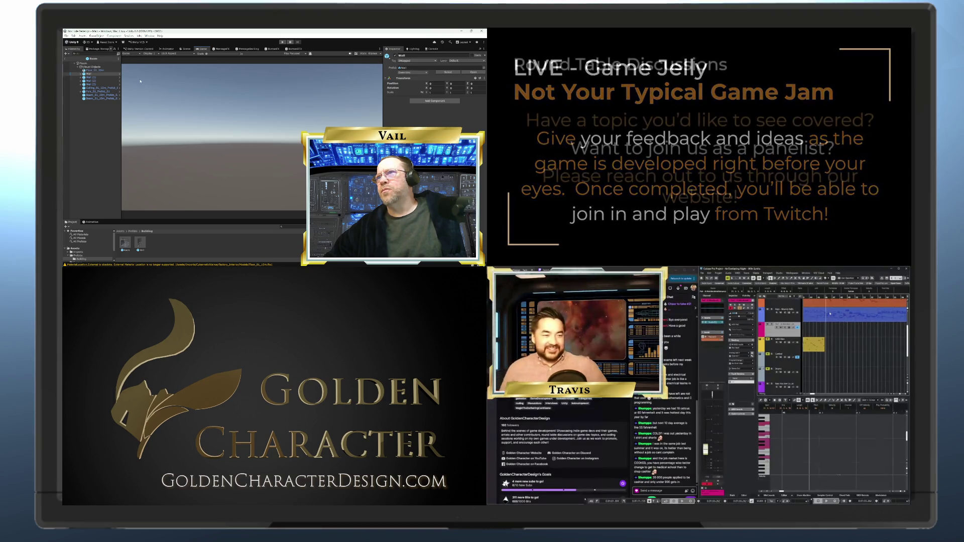
left_click(282, 42)
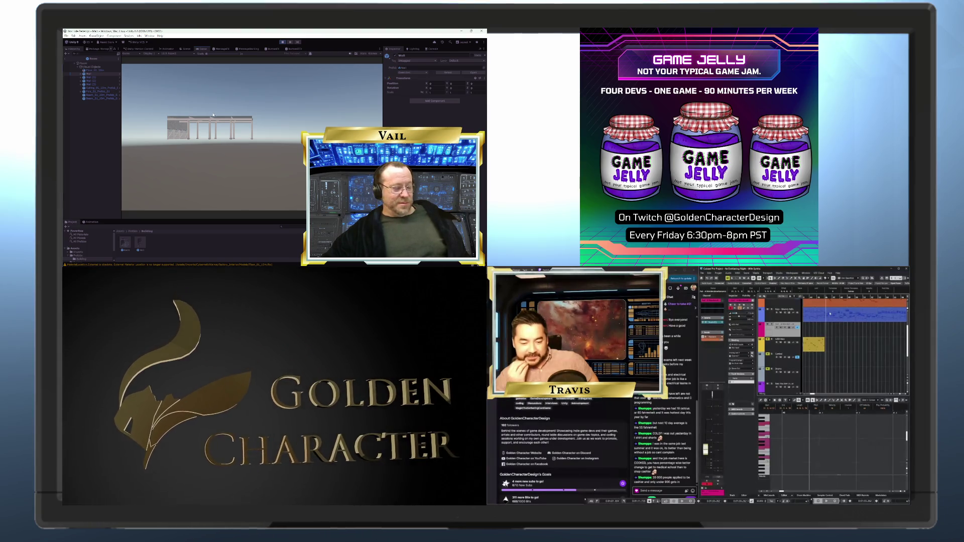
- Return to the Scene view and tilt it to look down into the room
left_click(187, 52)
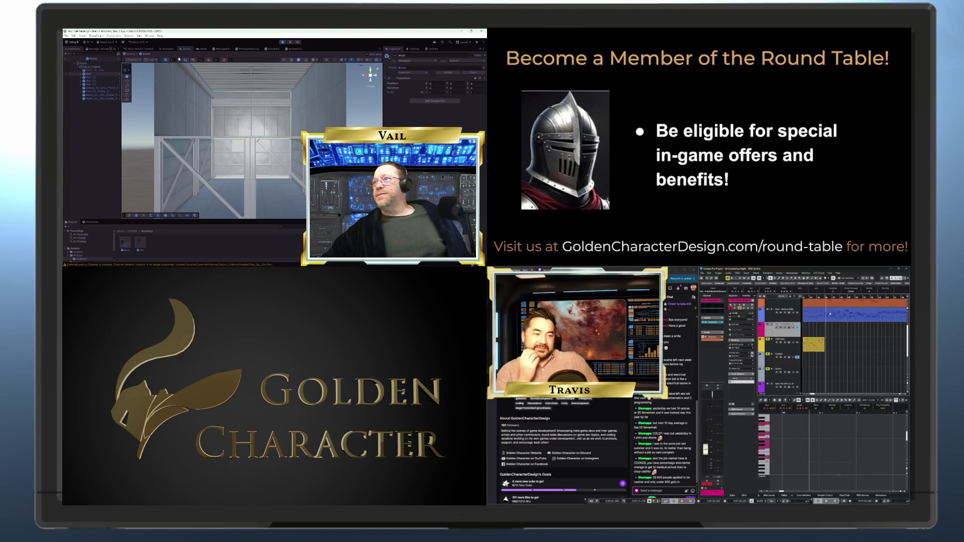
left_click_drag(174, 102, 183, 139)
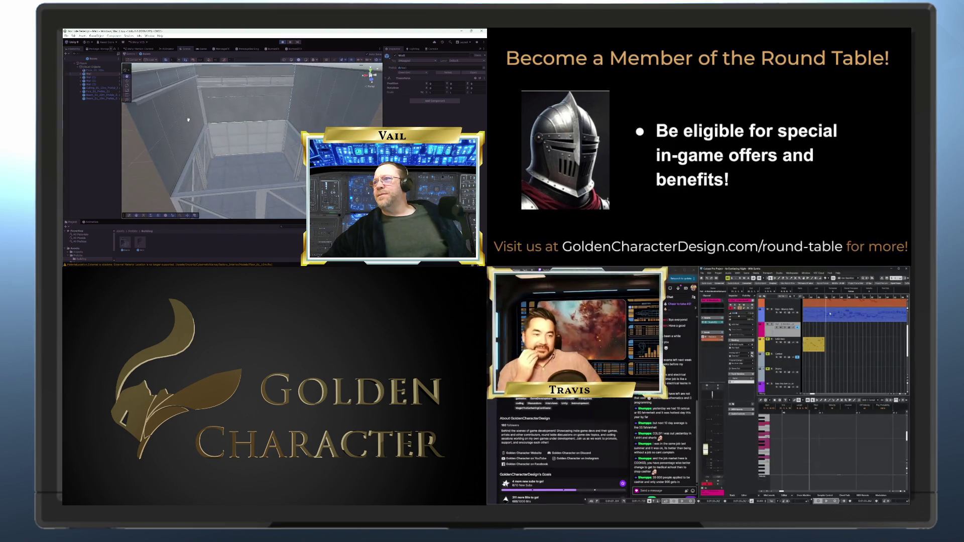
scroll(188, 120, "down", 5)
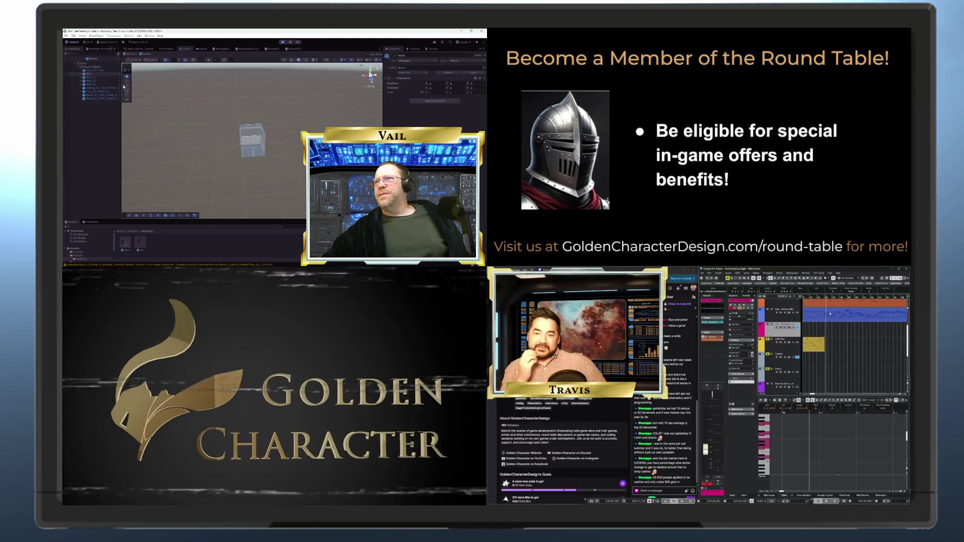
- Exit the Room prefab to the Main scene and orbit around the Room(Clone) buildings
left_click(66, 60)
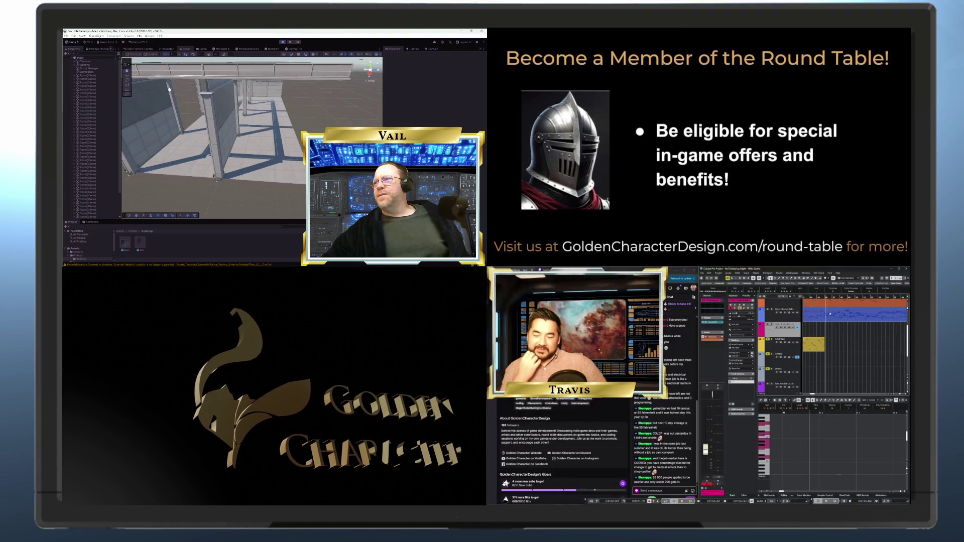
mouse_move(166, 88)
left_mouse_down()
mouse_move(242, 75)
mouse_move(175, 74)
left_mouse_up()
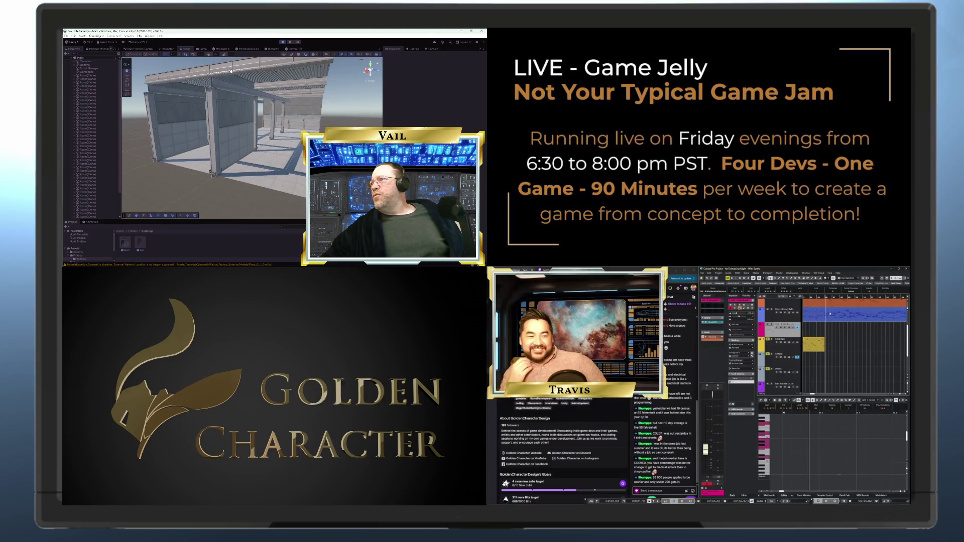
mouse_move(259, 88)
left_mouse_down()
mouse_move(249, 116)
mouse_move(267, 96)
mouse_move(264, 67)
left_mouse_up()
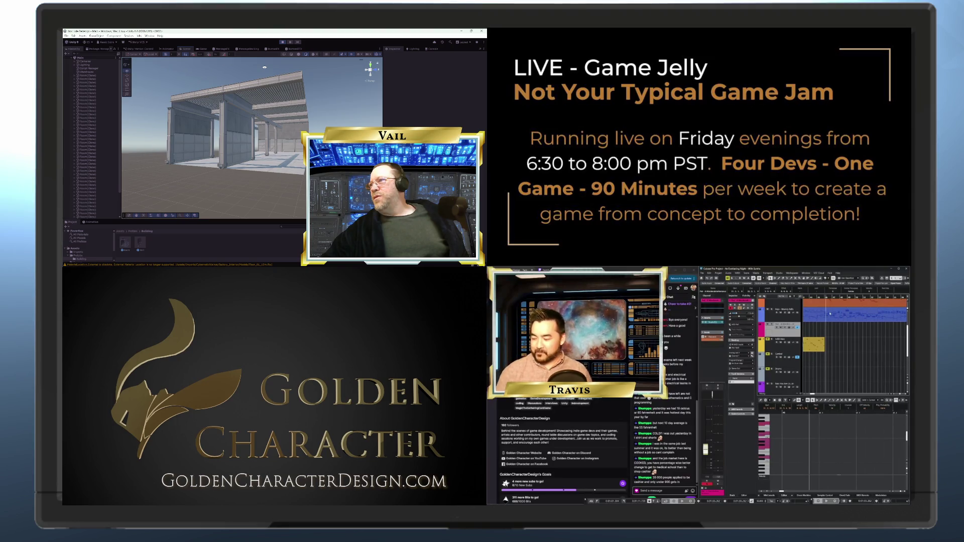
scroll(265, 67, "up", 5)
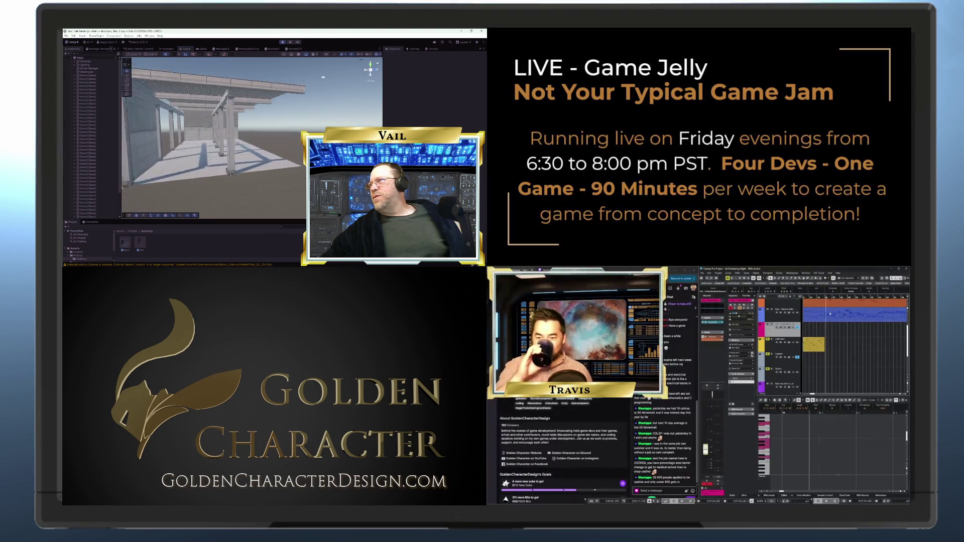
scroll(210, 78, "down", 5)
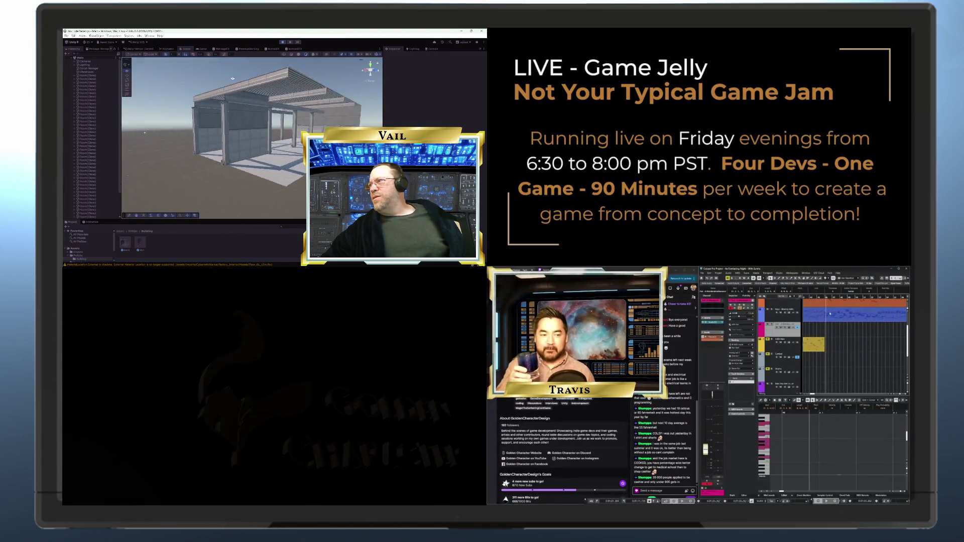
mouse_move(211, 78)
left_mouse_down()
mouse_move(173, 85)
mouse_move(311, 93)
mouse_move(324, 113)
mouse_move(311, 115)
left_mouse_up()
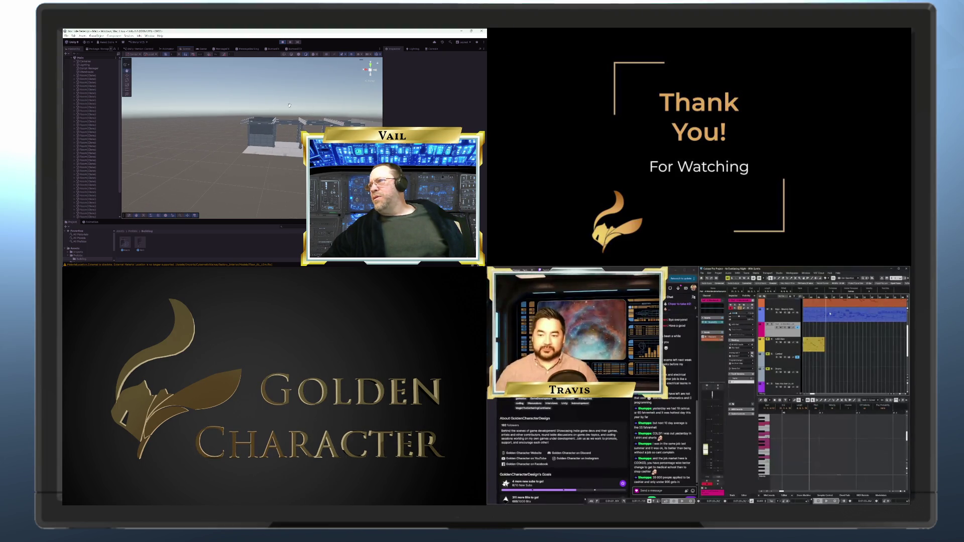
- Orbit once more around the buildings, then run the Main scene in play mode
mouse_move(276, 118)
left_mouse_down()
mouse_move(284, 138)
mouse_move(262, 110)
left_mouse_up()
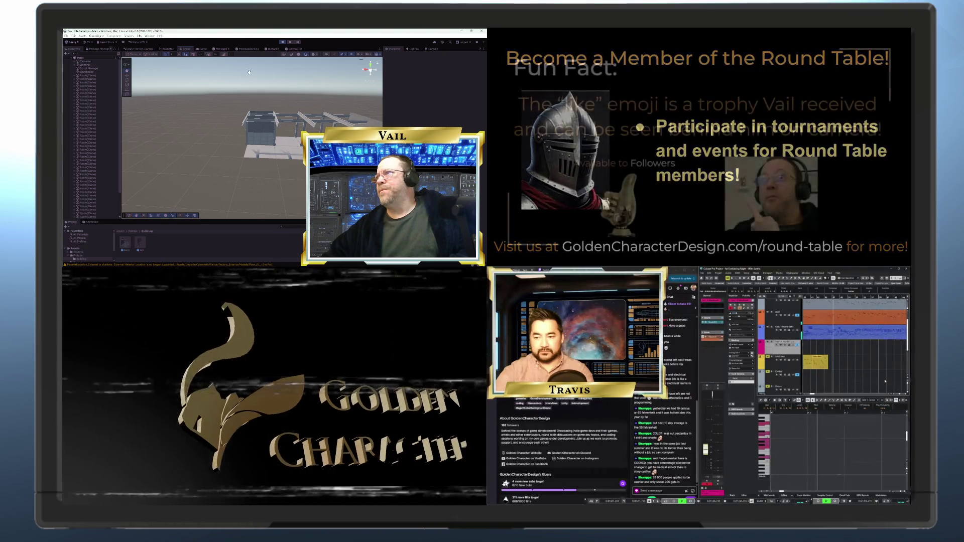
left_click(282, 42)
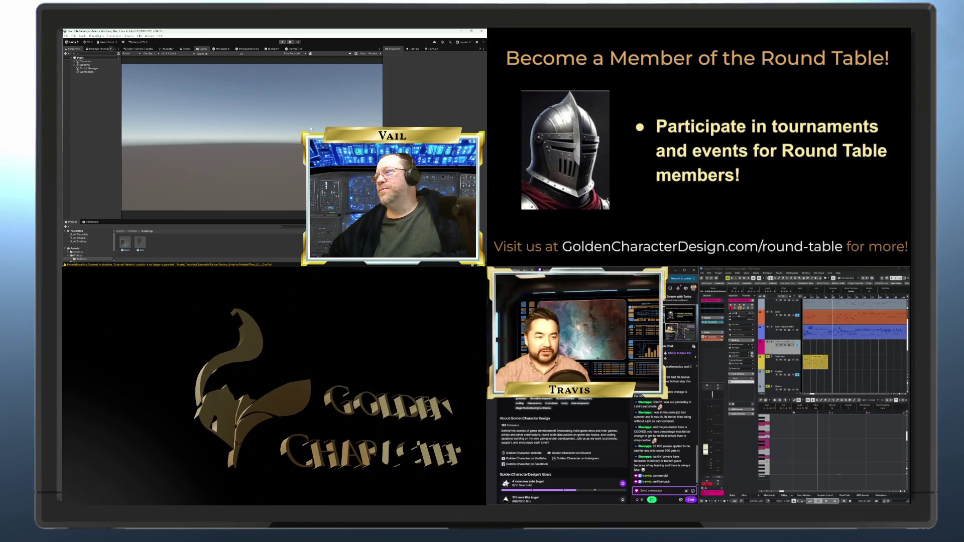
- Widen the game view by dragging the divider toward the Inspector
left_click_drag(384, 114, 399, 114)
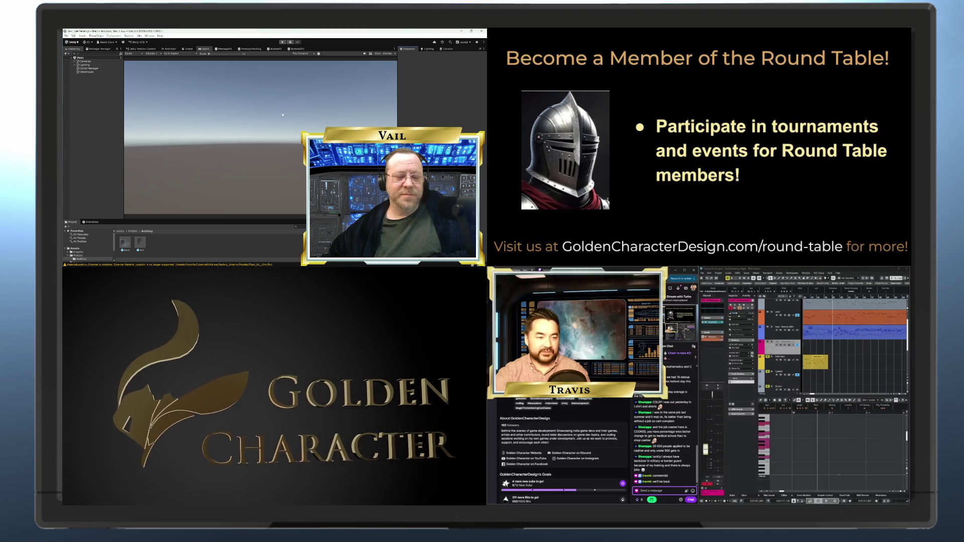